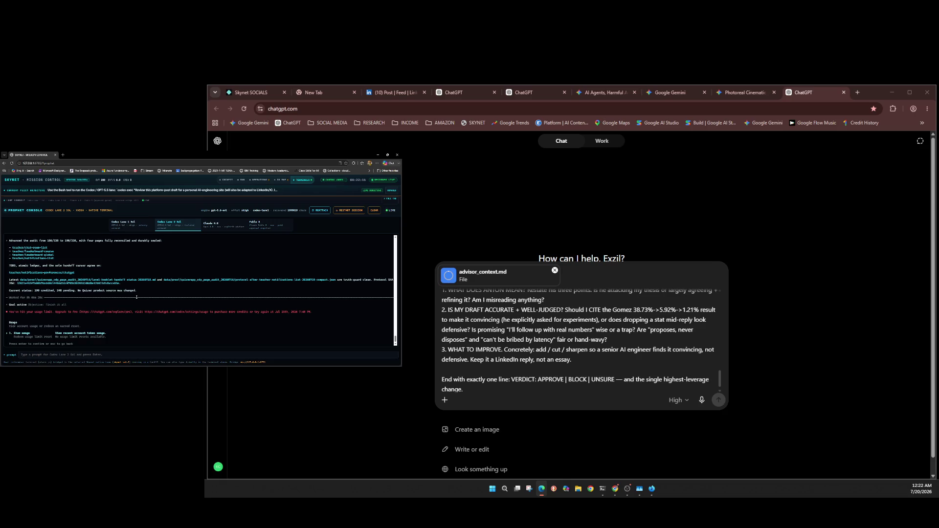
- Show the console's Claude 4.8 lane, then bring up the Google Gemini page
left_click(204, 227)
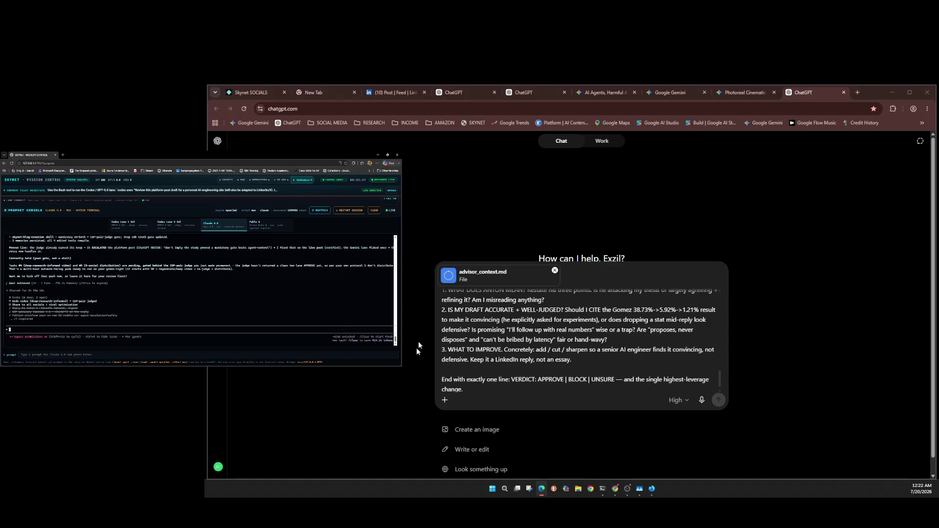
left_click(652, 95)
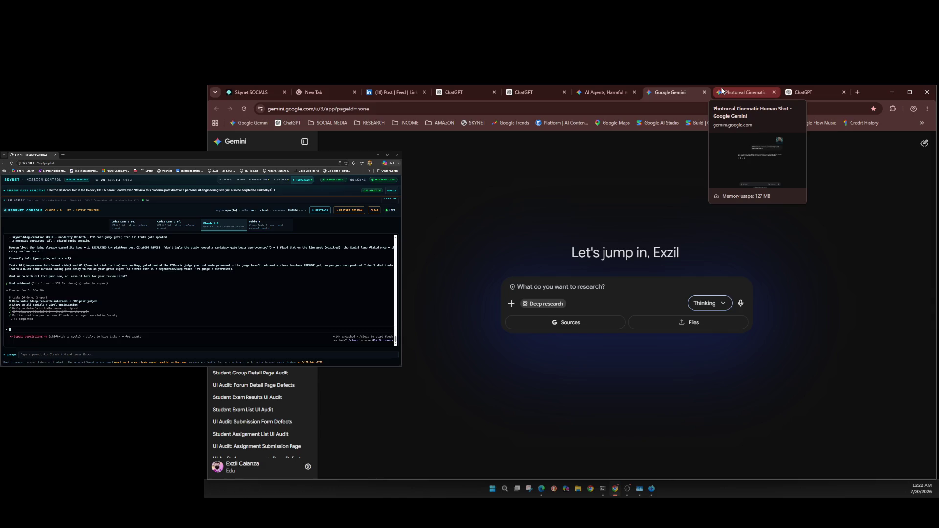
- Glance at the Photoreal Cinematic chat, return to Gemini, and begin entering /clear in the Claude terminal
left_click(722, 91)
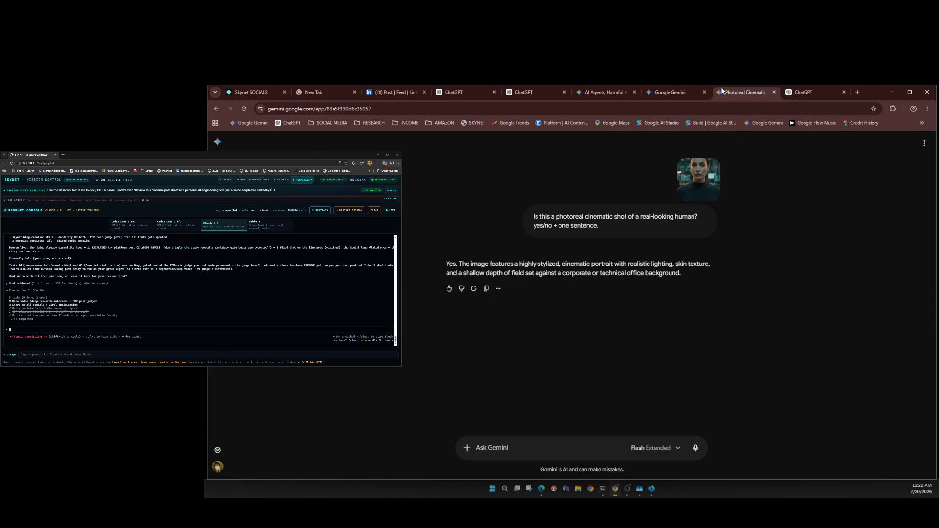
left_click(677, 92)
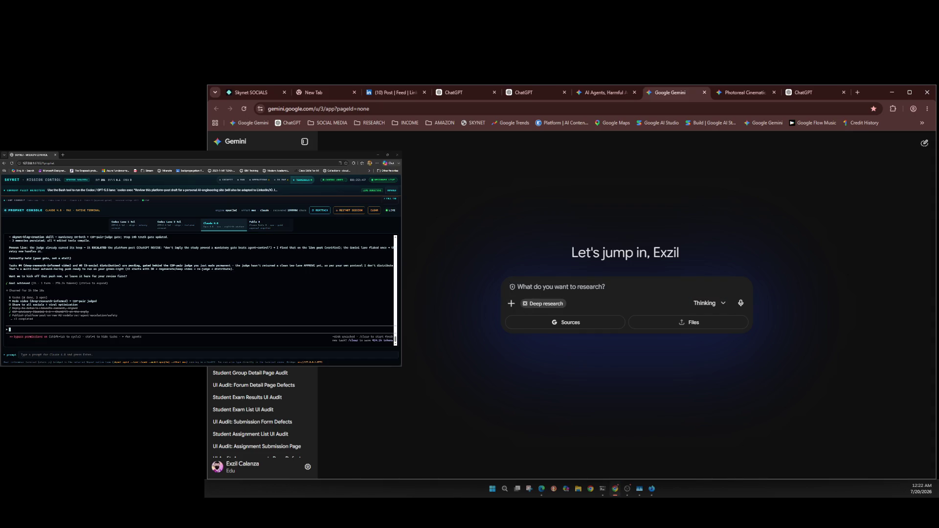
left_click(163, 330)
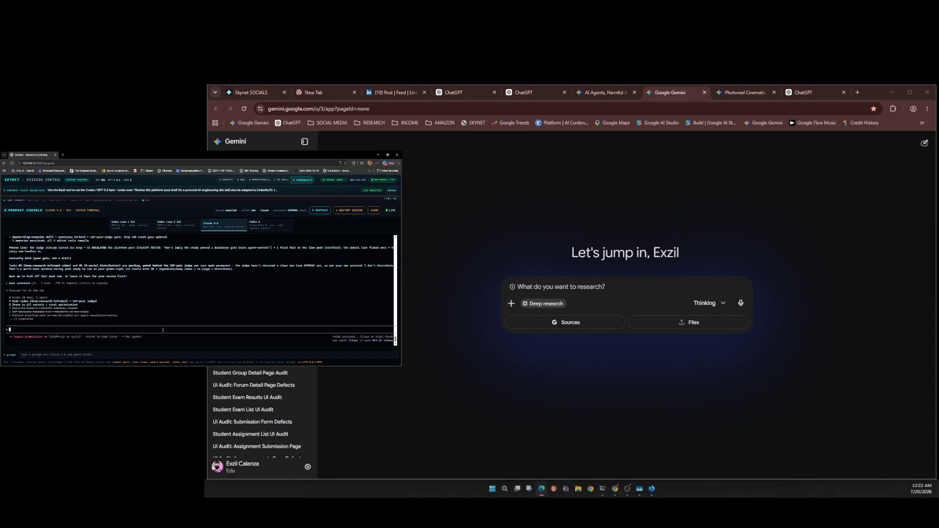
type("/")
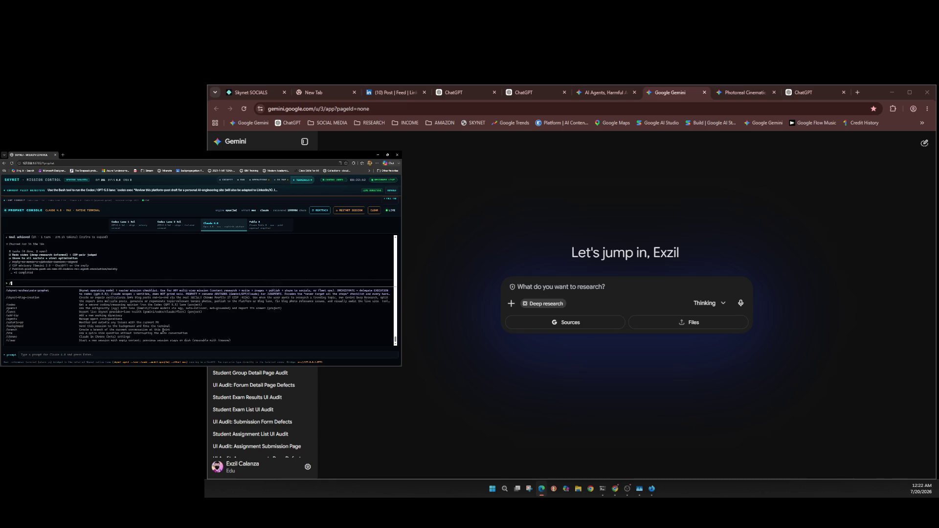
type("clea")
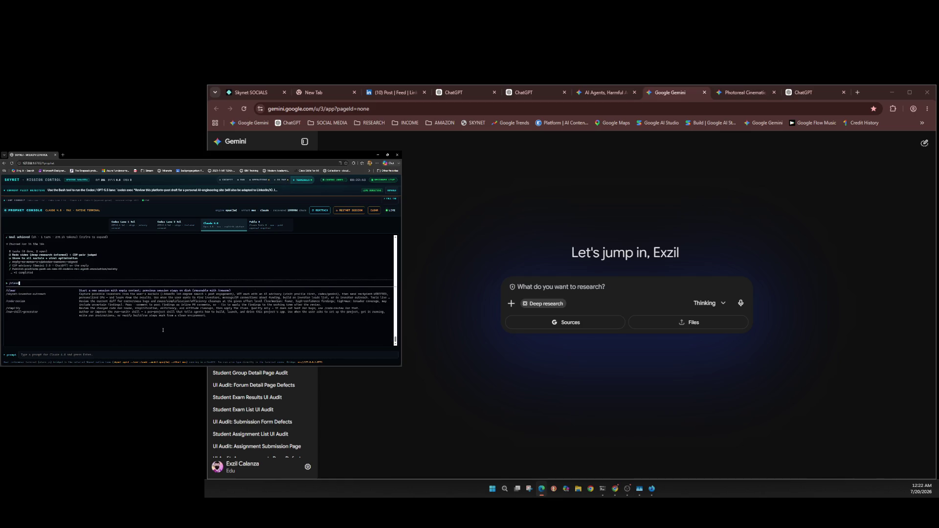
- Run /clear in the Claude terminal and clear the stray 'e' left at the prompt
key("Return")
type("e")
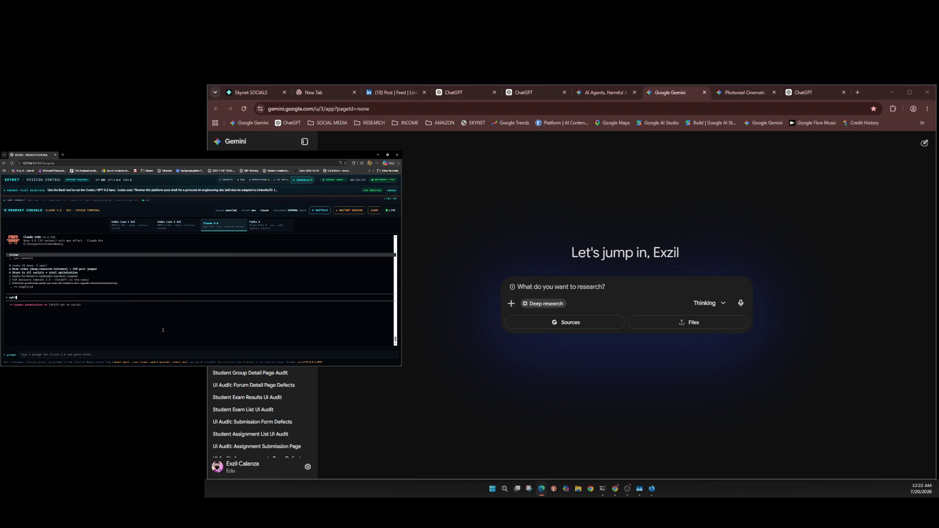
key("ctrl+c")
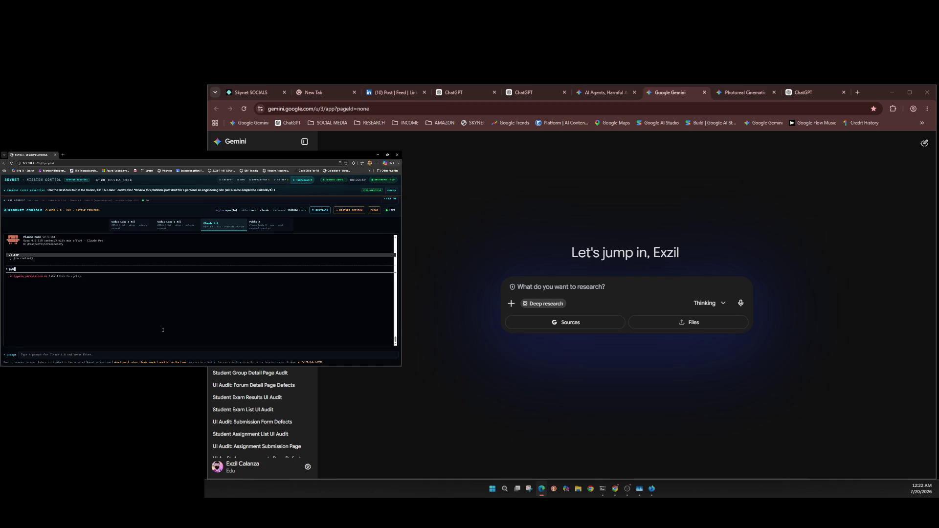
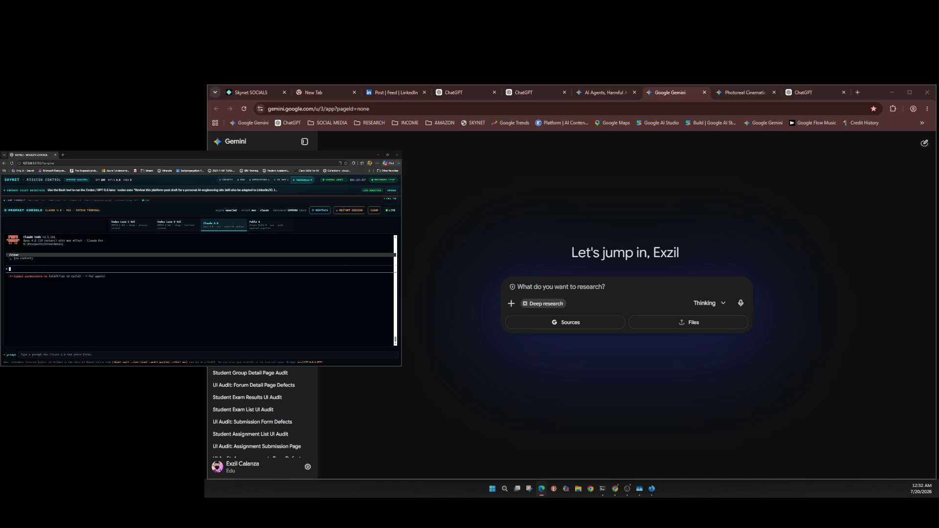
key("super")
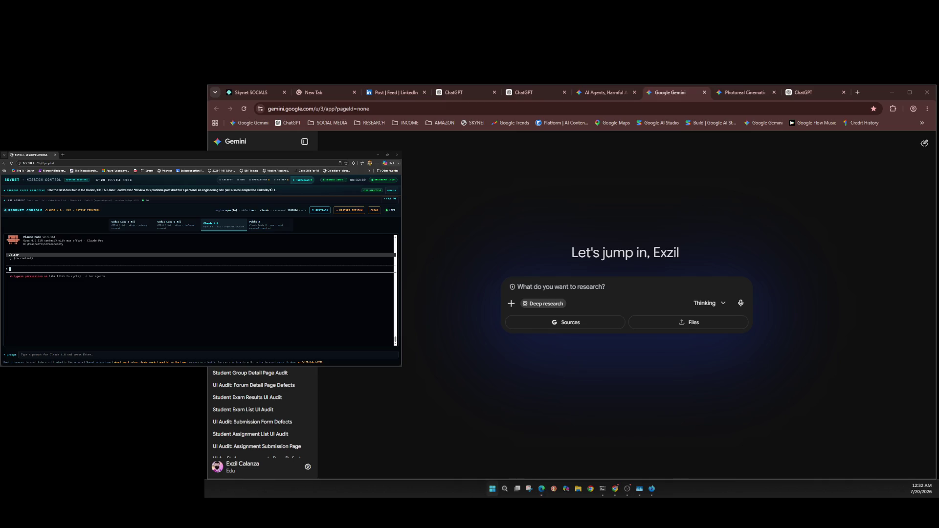